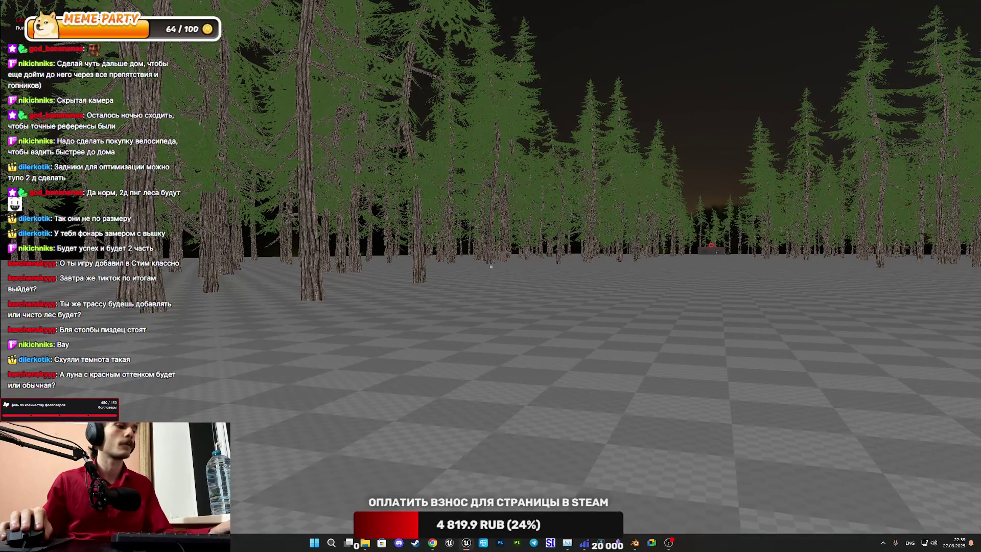
Step: Cycle the play view through shader complexity, unlit and lit modes, then stop Play-In-Editor
key(F5)
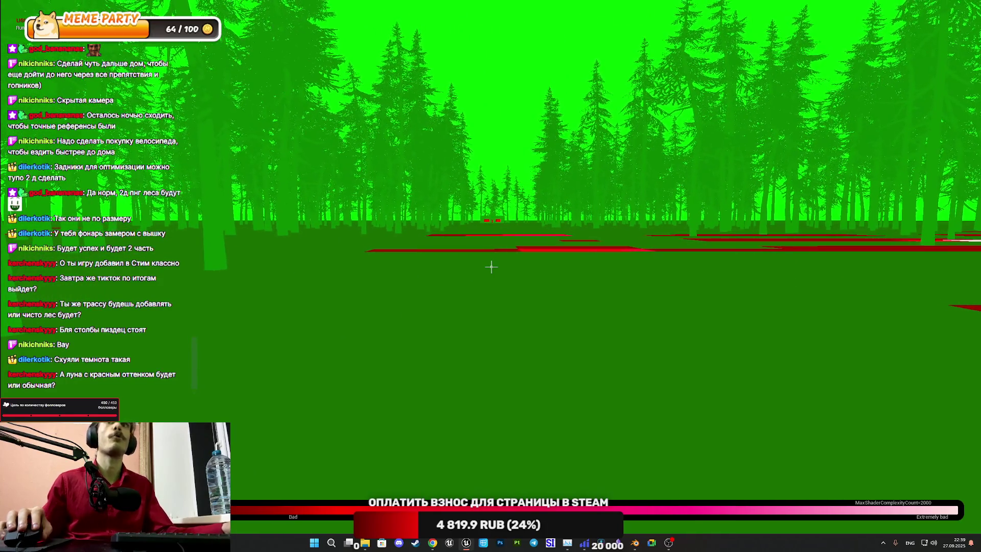
key(F2)
key(F3)
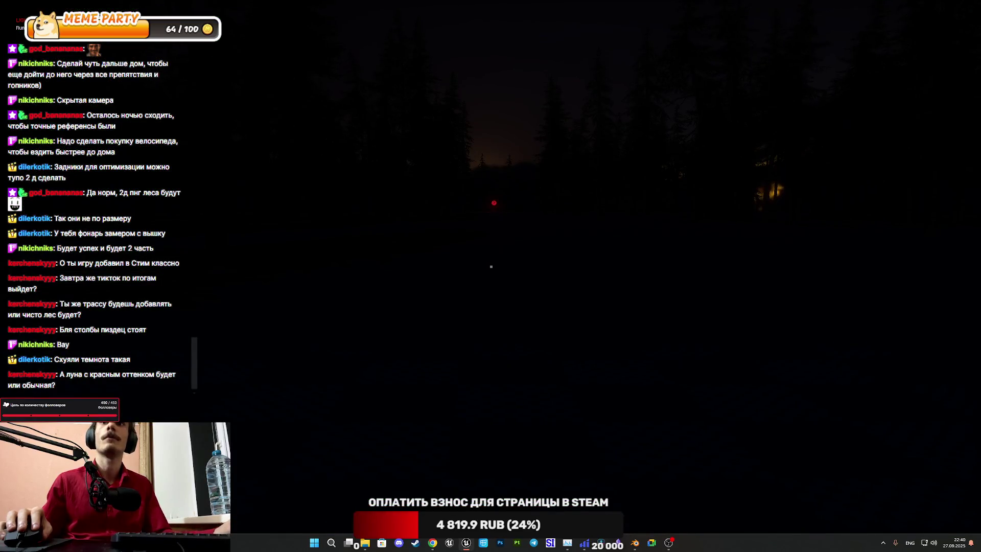
key(F4)
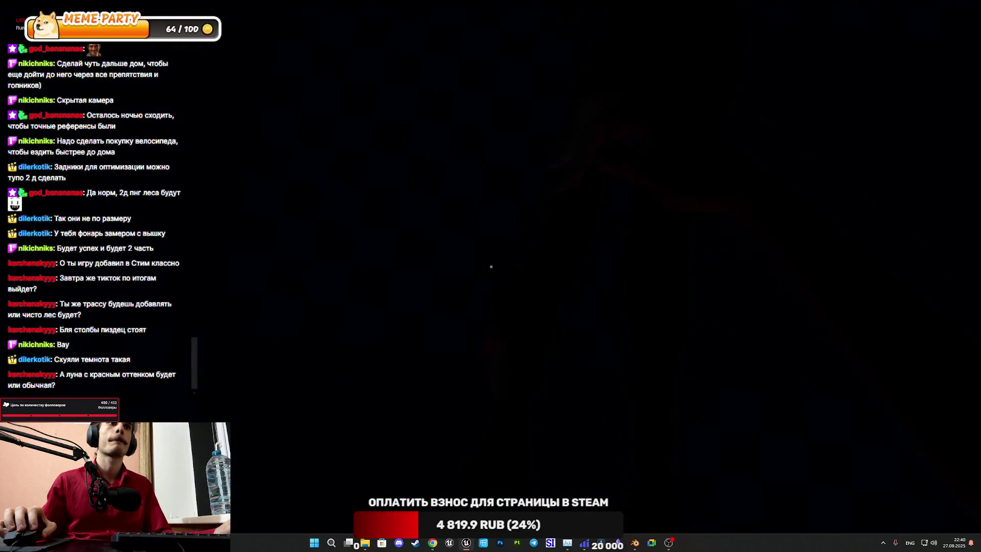
key(F3)
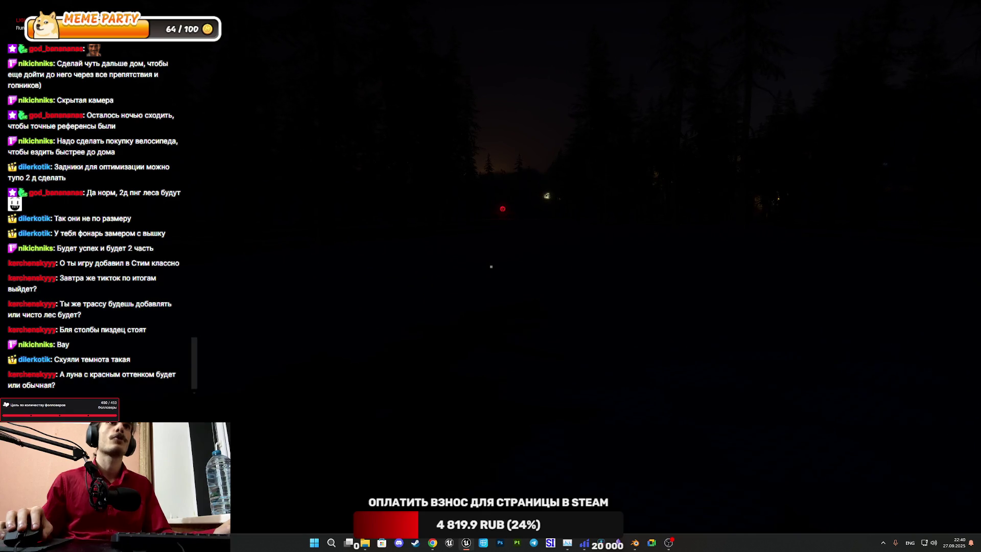
key(Escape)
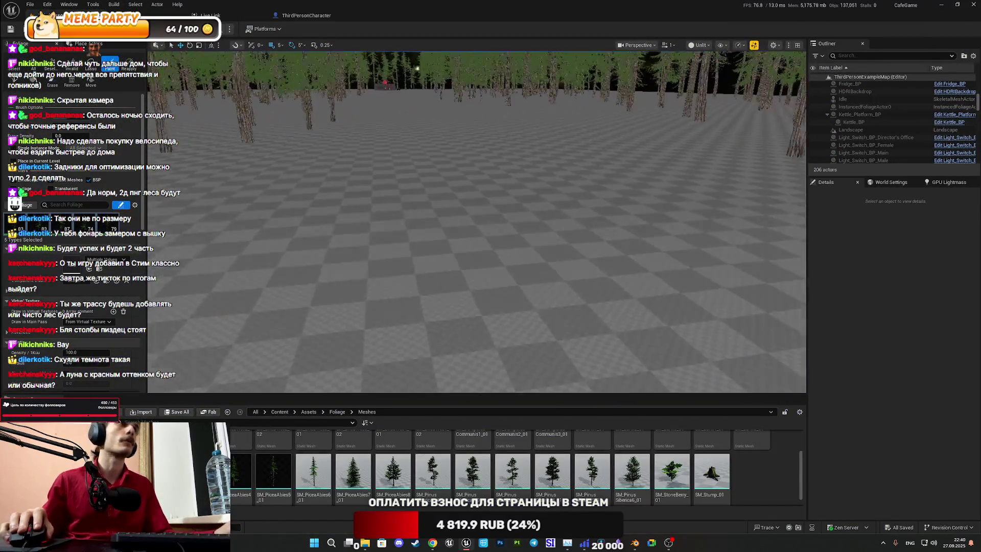
Step: Select all five pine foliage types and set their Cull Distance Max to 15000
scroll(591, 221, up, 5)
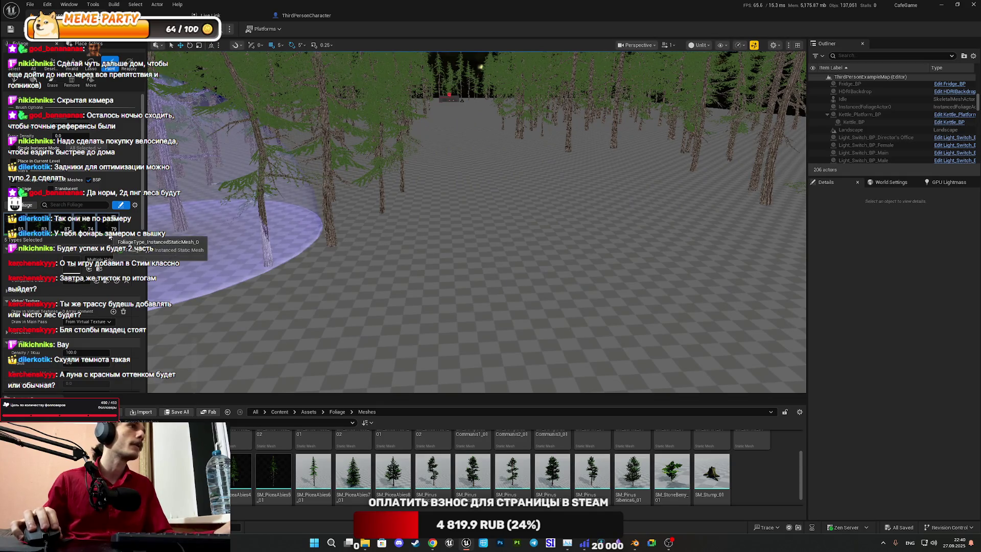
click(109, 232)
shift+click(22, 227)
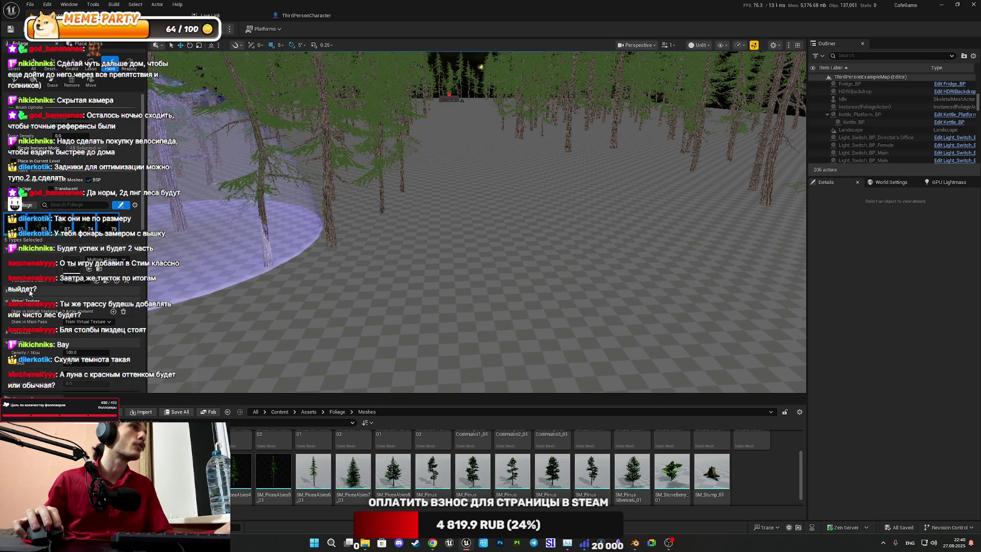
scroll(43, 214, down, 2)
scroll(42, 348, down, 5)
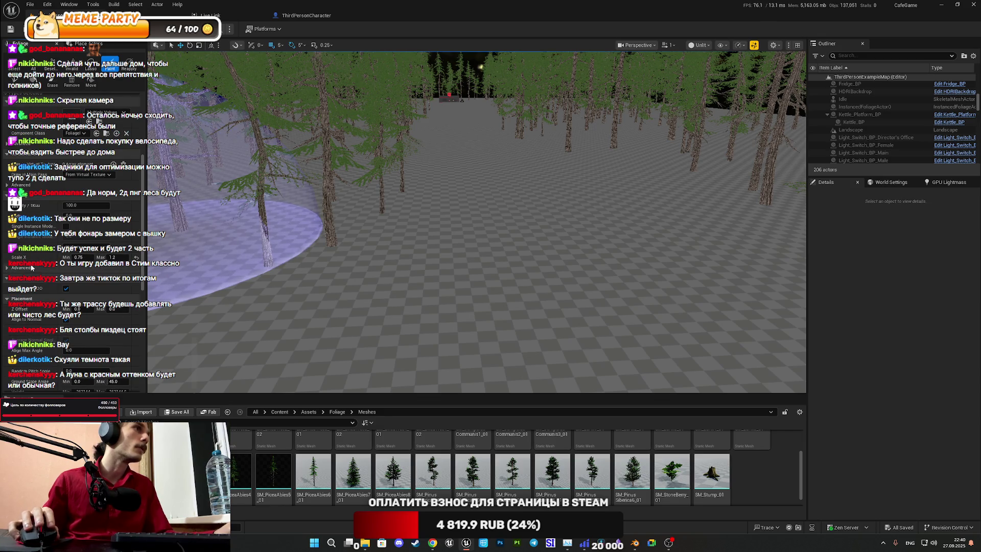
scroll(32, 269, down, 3)
scroll(32, 269, down, 2)
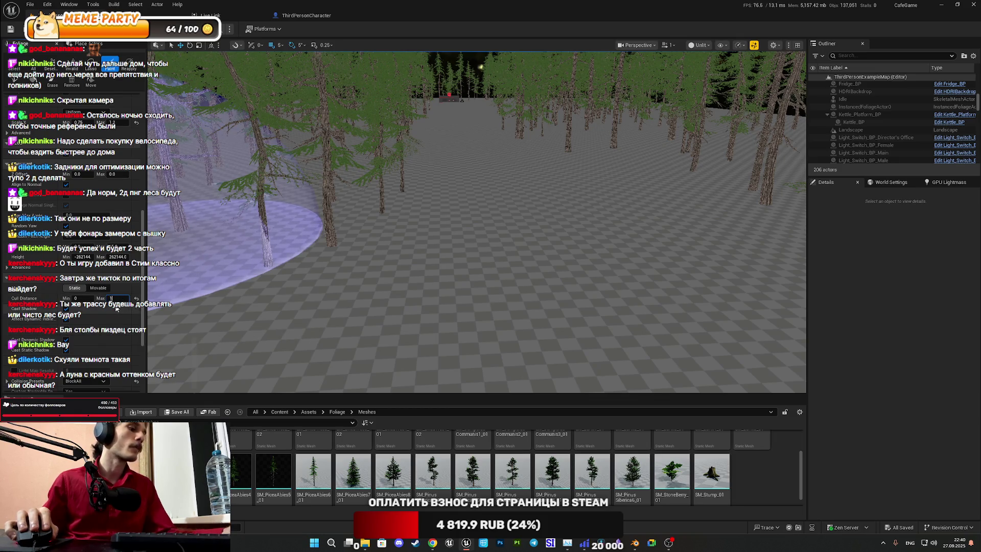
text(5000)
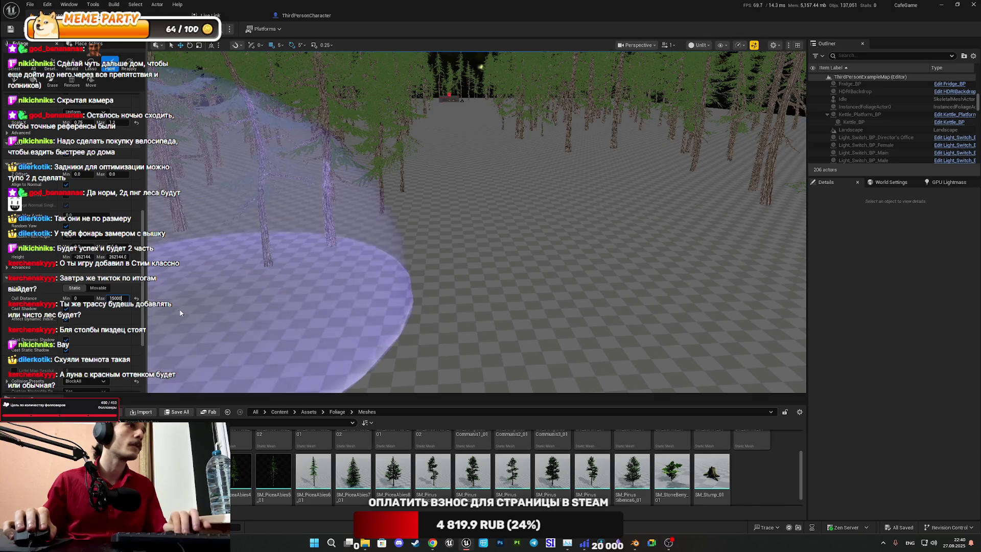
key(Return)
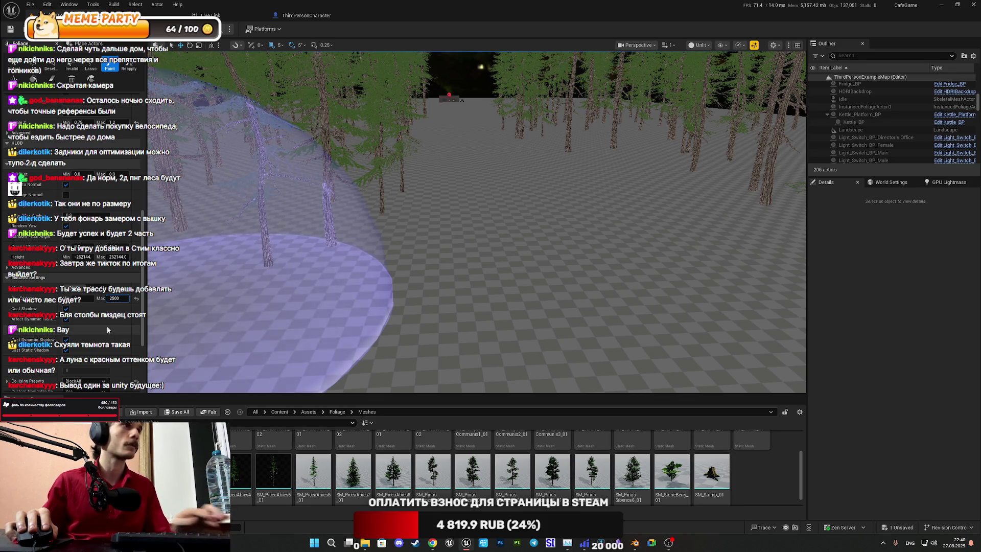
Step: Set Cull Distance Max to 25000 and fly the camera low to check distant trees
text(0)
key(Return)
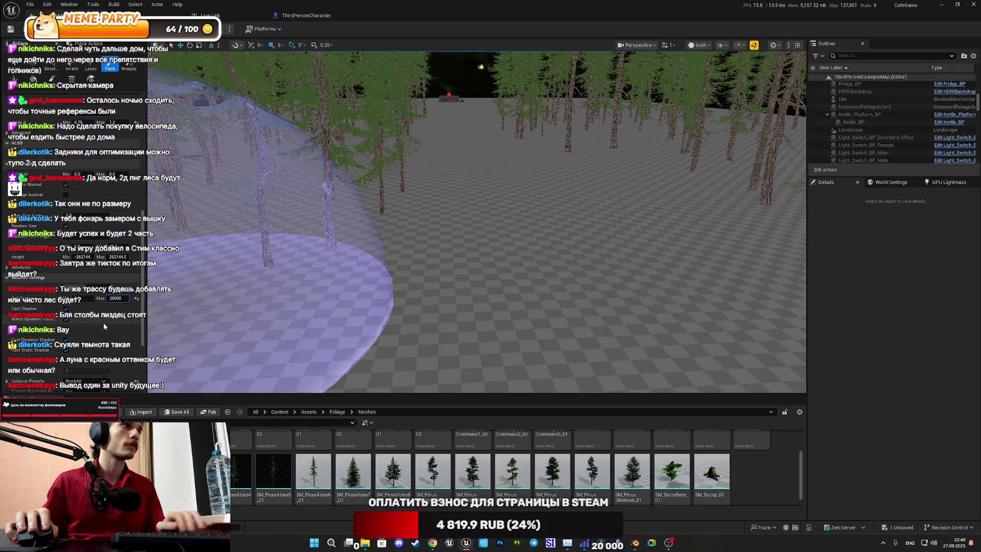
mouse_move(268, 278)
mouse_down()
mouse_move(268, 240)
mouse_move(268, 273)
mouse_move(268, 265)
mouse_up()
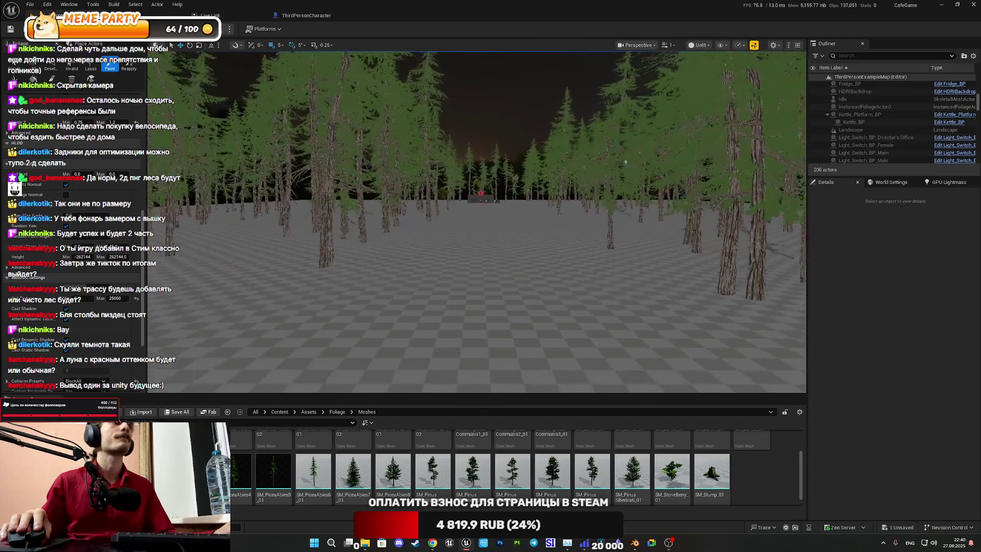
mouse_move(267, 264)
mouse_down()
mouse_move(268, 272)
mouse_move(266, 256)
mouse_up()
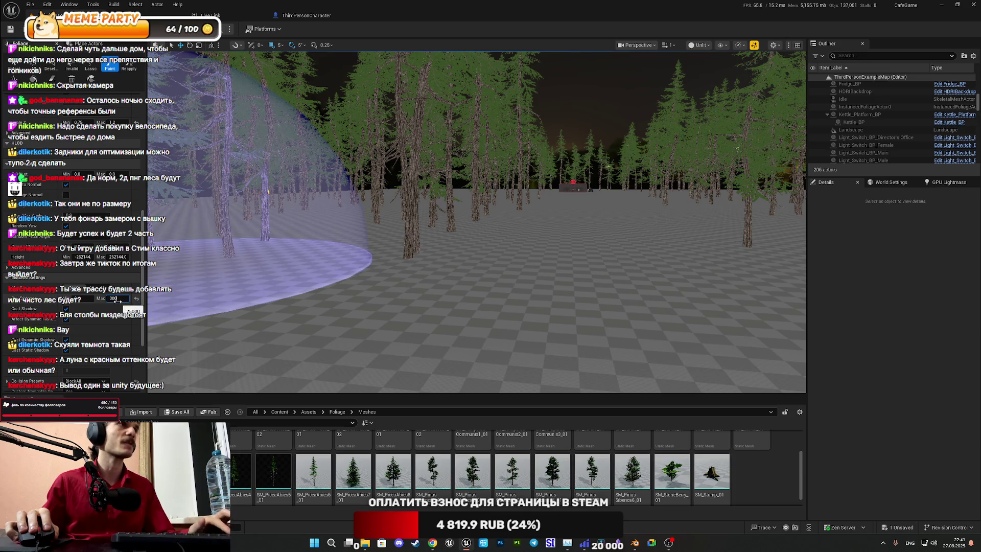
Step: Raise Cull Distance Max to 30000 and launch the level in full-screen play
text(000)
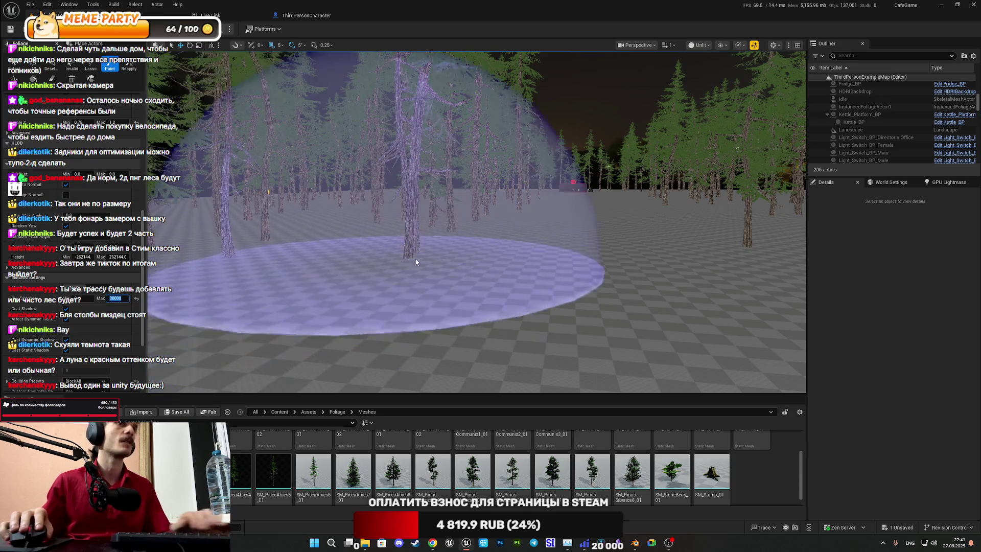
drag(403, 221, 449, 220)
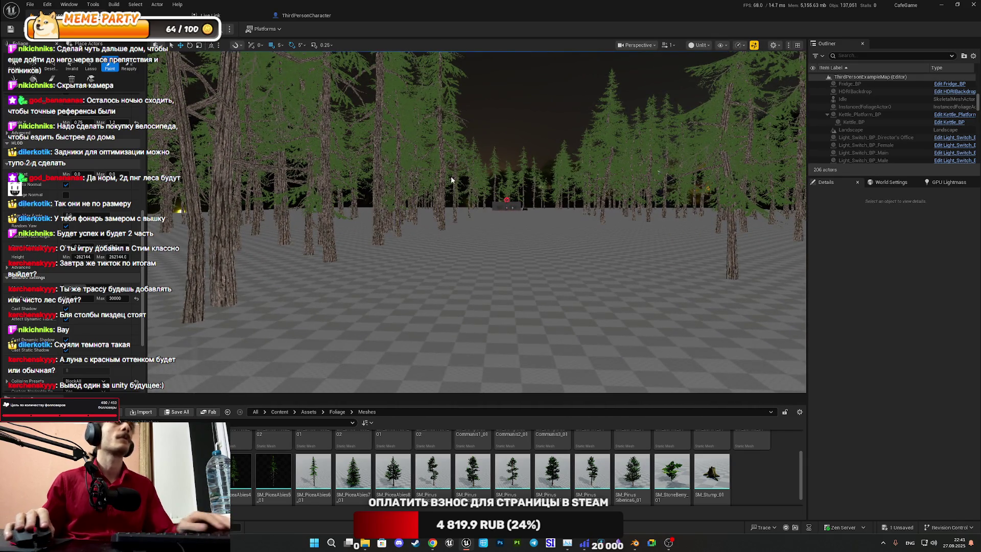
key(alt+p)
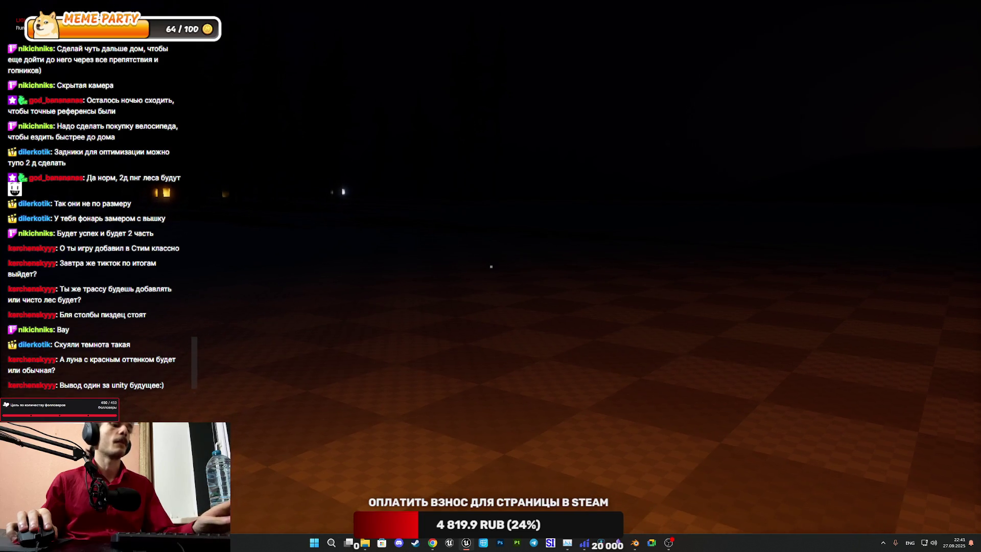
key(F5)
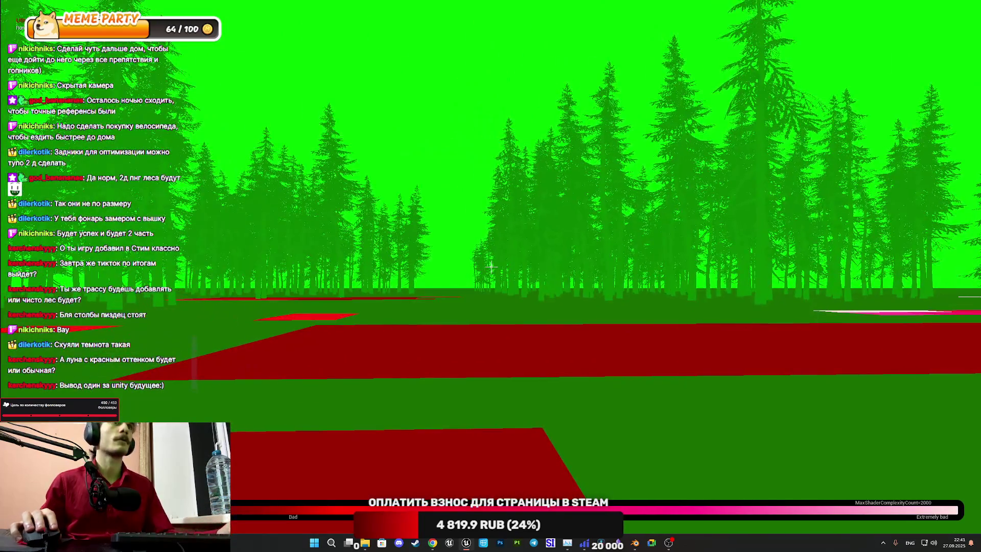
key(w)
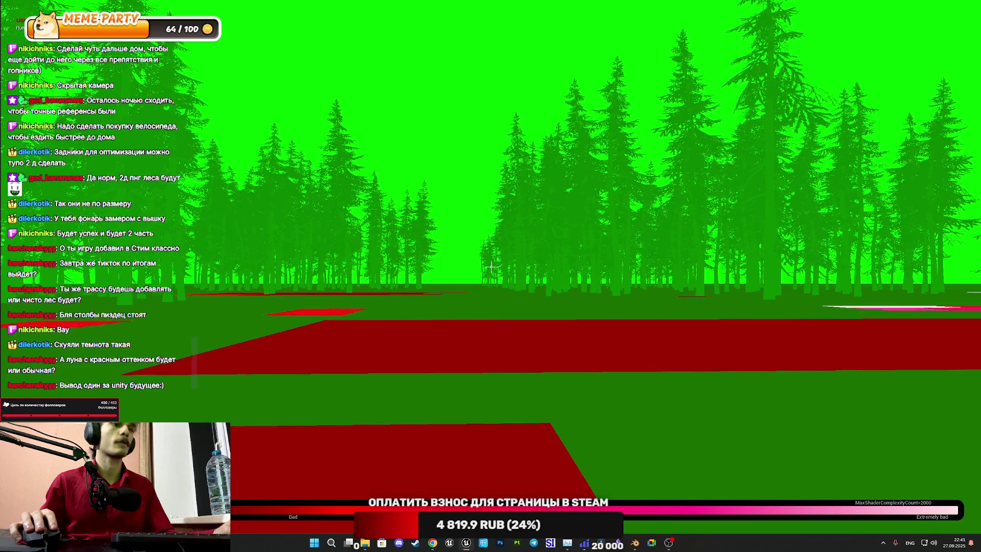
key(w)
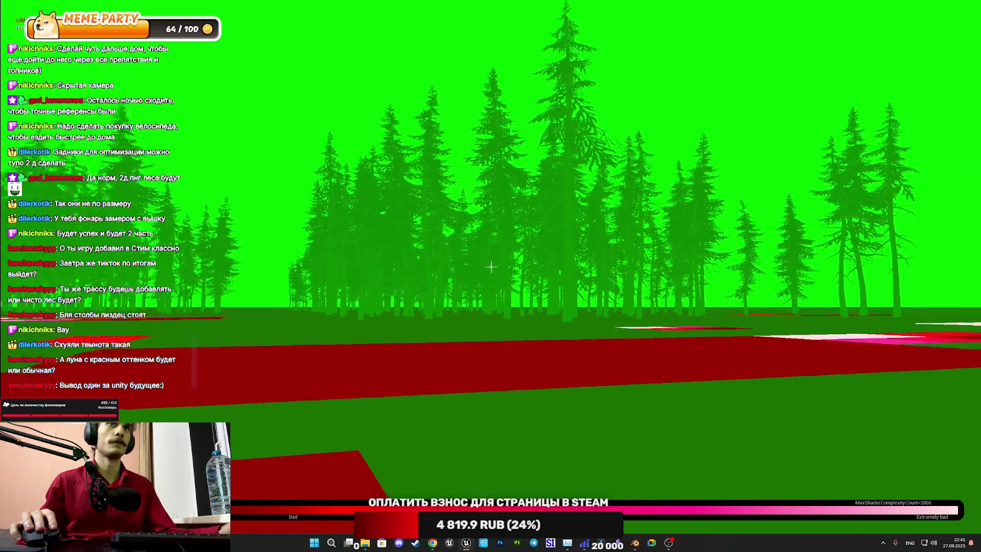
key(F3)
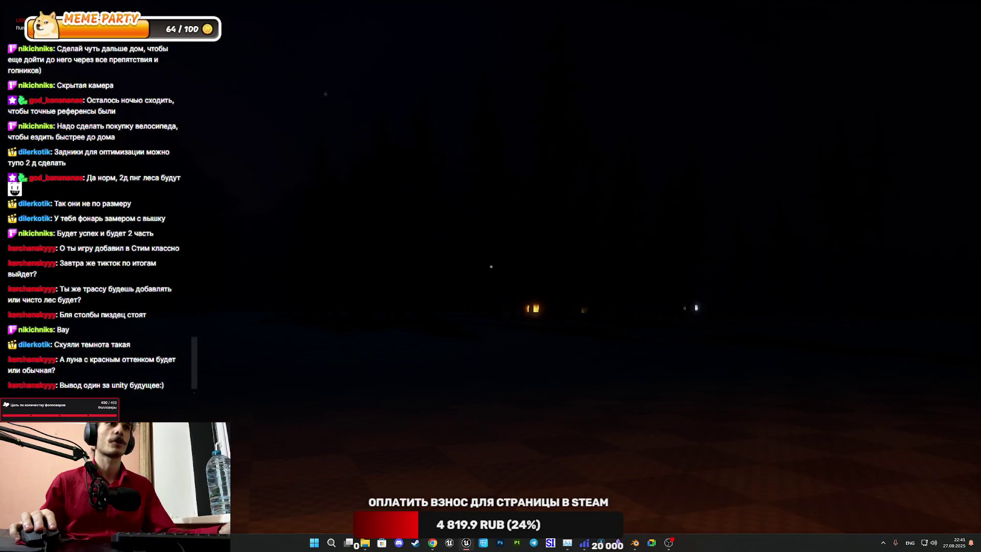
key(F2)
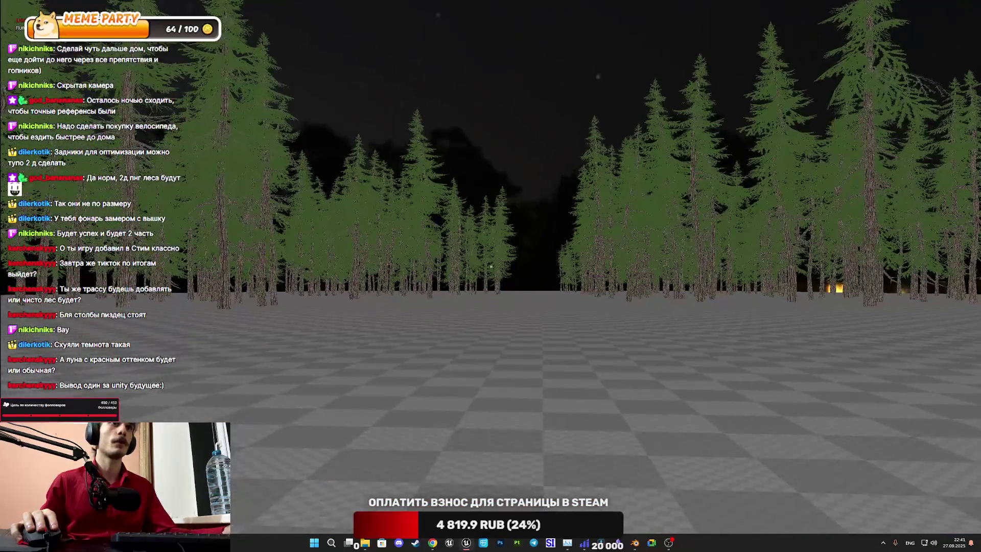
key(w)
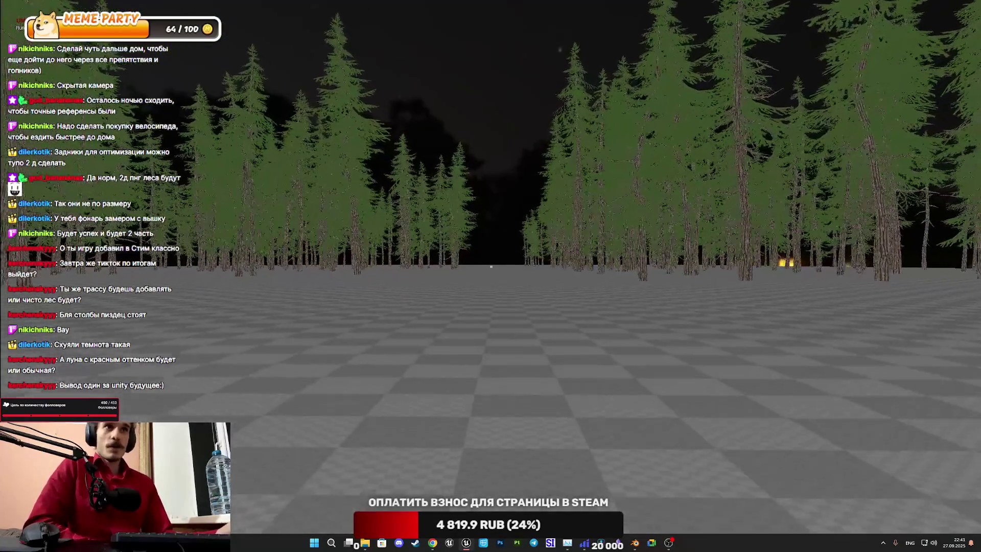
key(w)
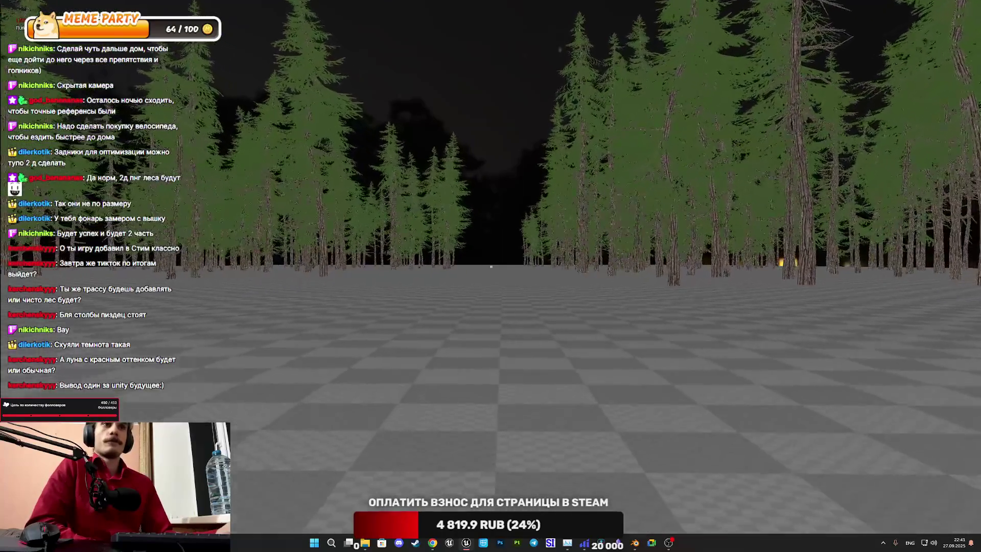
key(w)
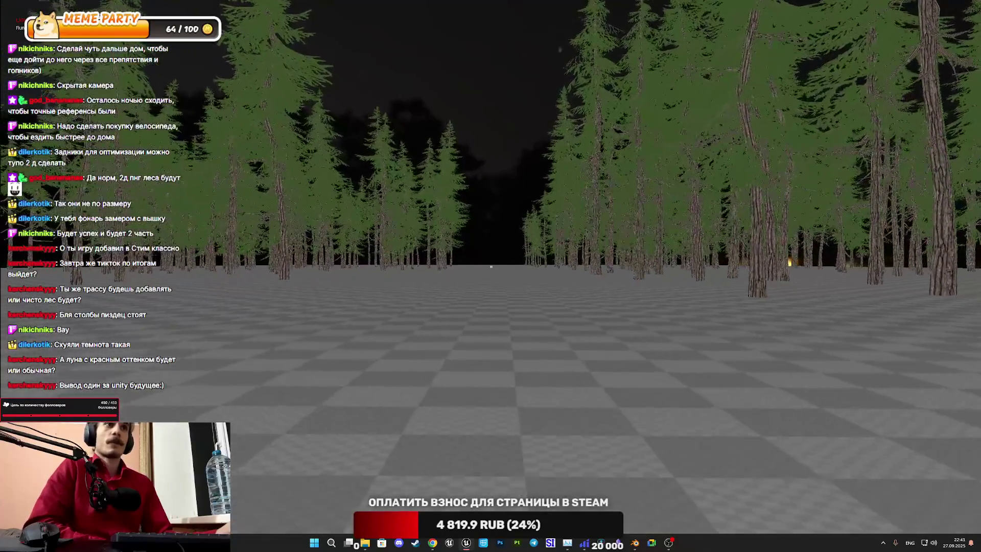
key(w)
key(w)
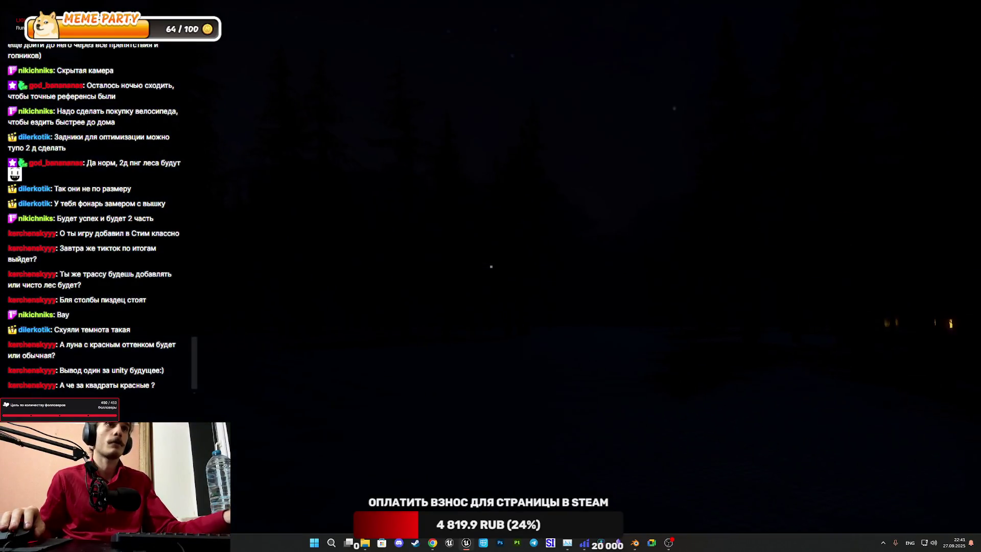
key(F5)
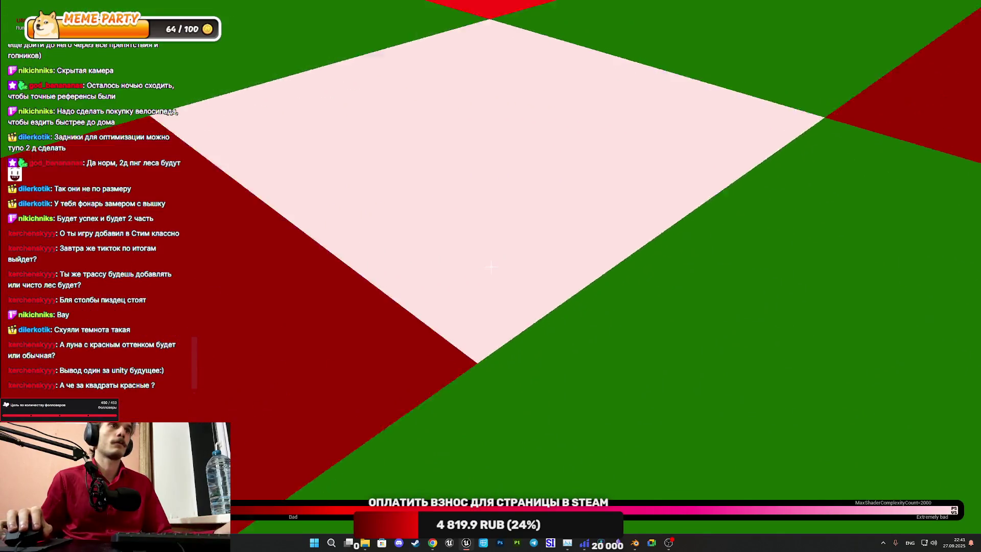
mouse_move(491, 267)
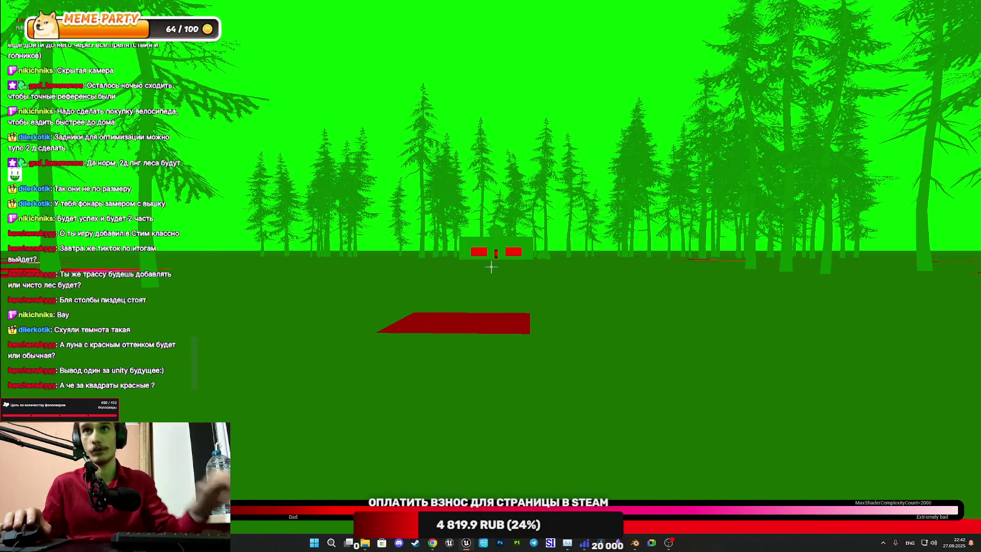
key(F3)
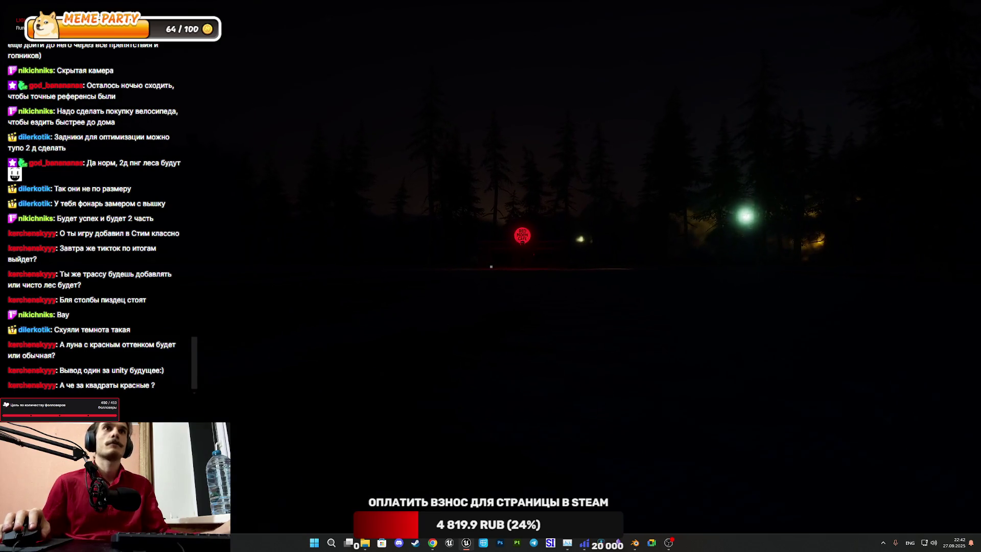
Step: Recheck shader complexity, return to lit view, and walk up to the Red Moon Cafe
key(F5)
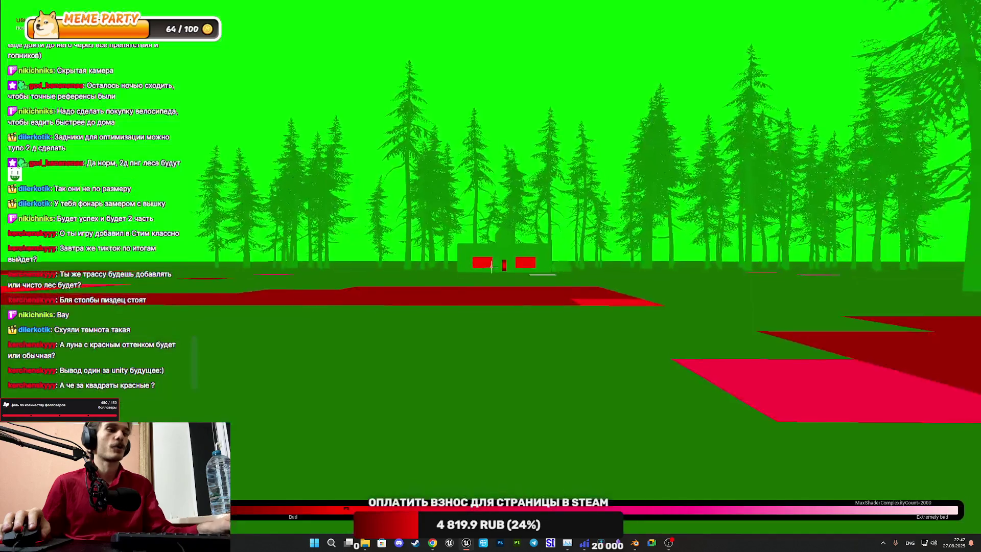
key(w)
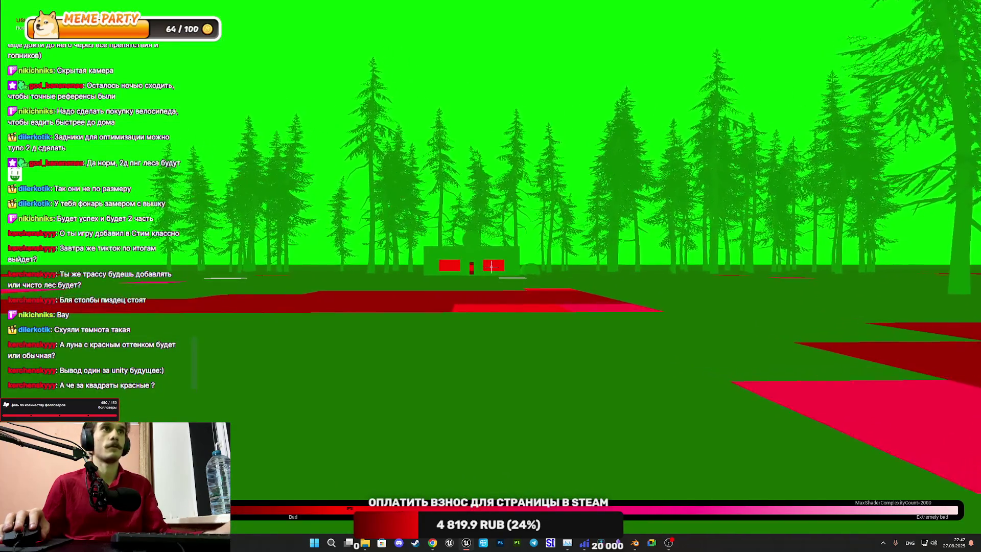
key(w)
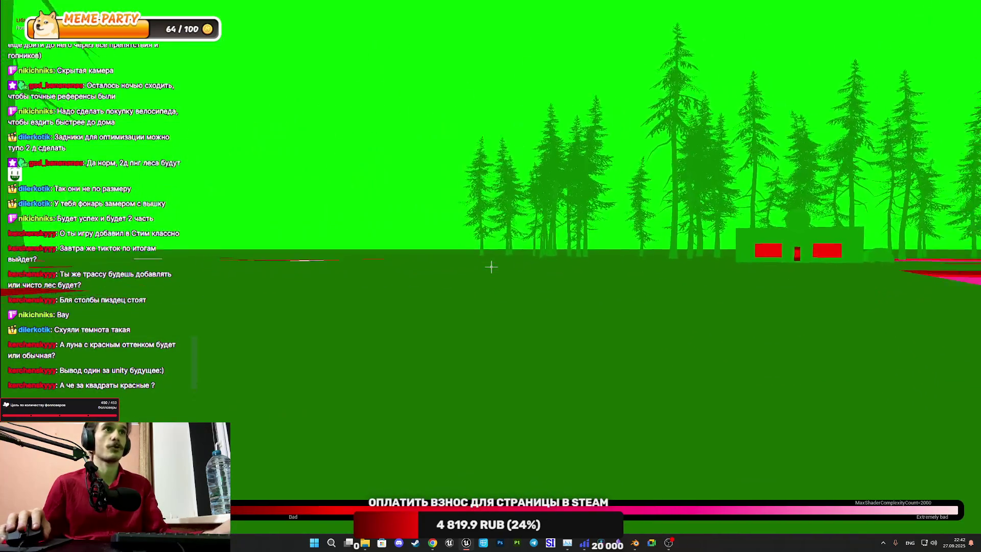
key(F3)
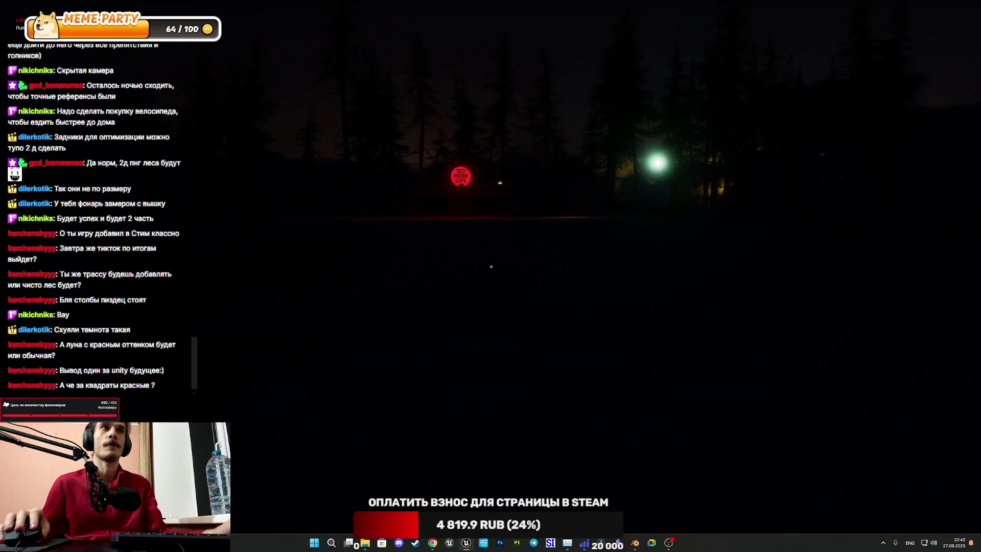
key(a)
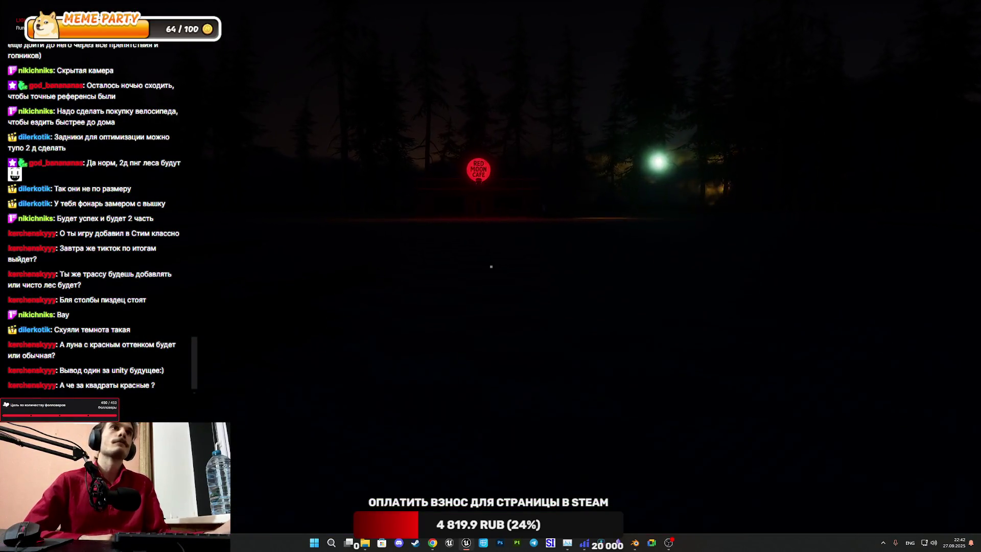
key(a)
key(w)
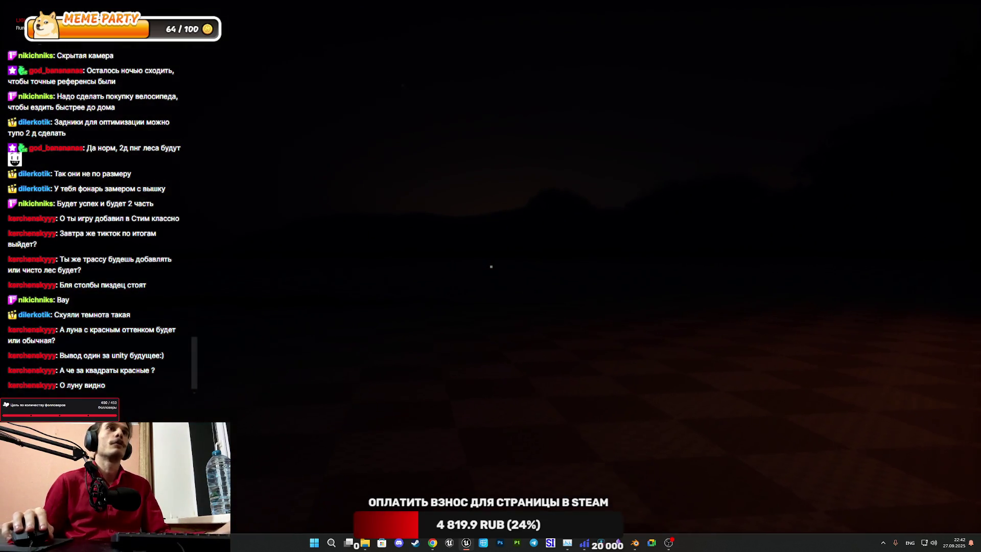
Step: Walk through the doorway into the Red Moon Cafe and look around its interior
key(w)
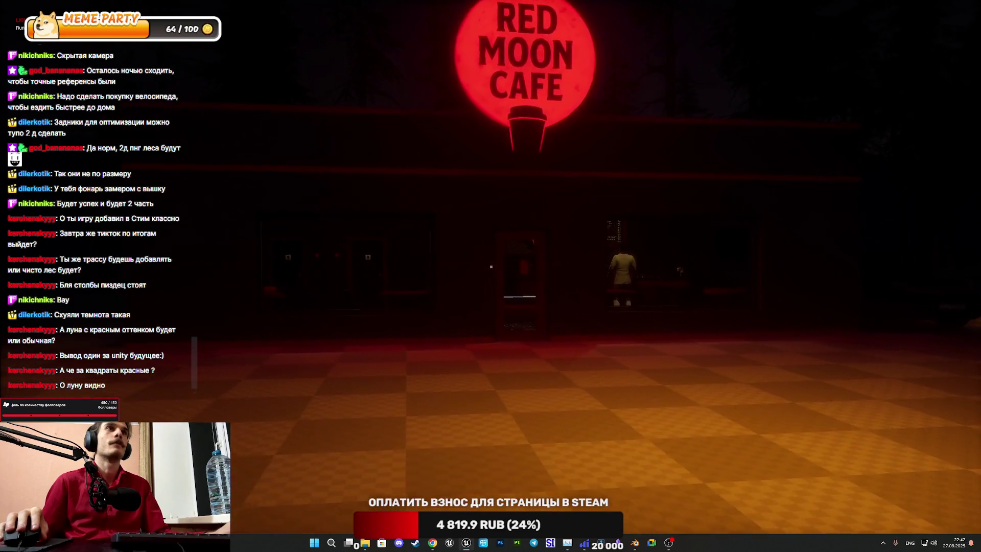
key(w)
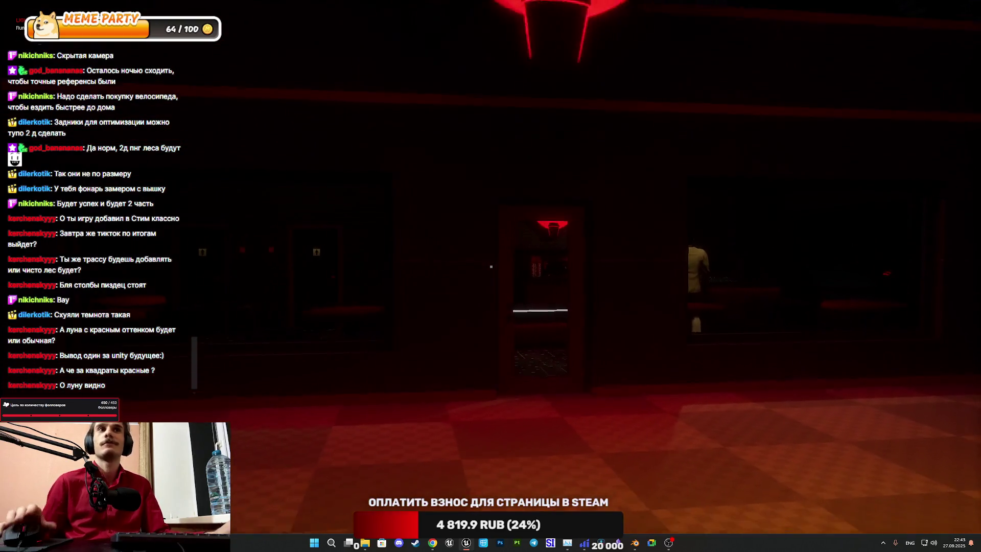
key(w)
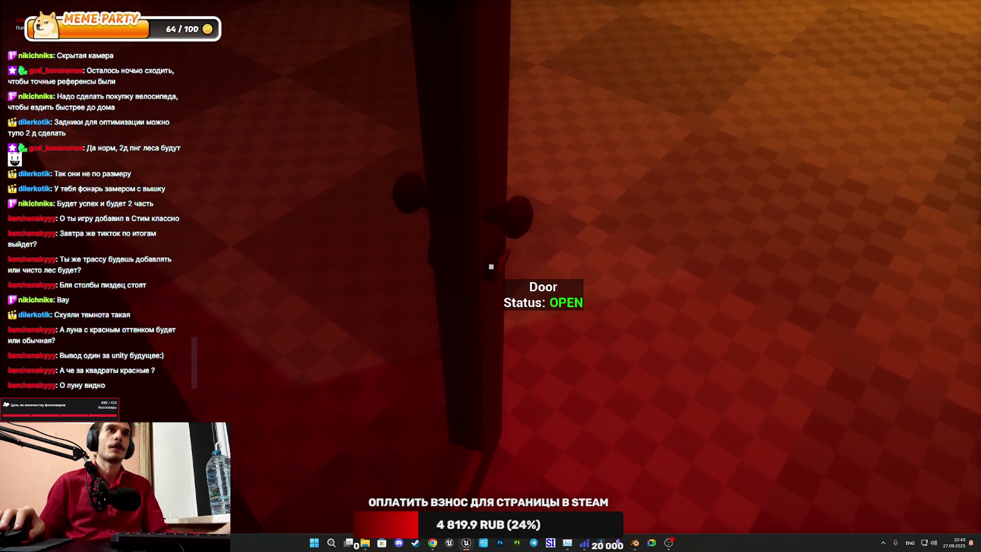
key(s)
key(w)
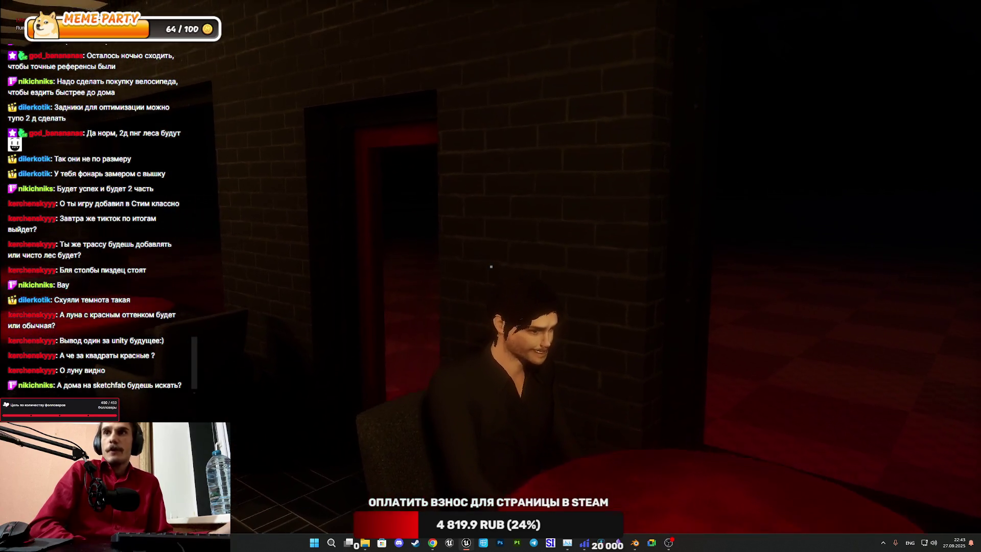
Step: Open the cafe's red door with E, walk out, and stop the play session
key(w)
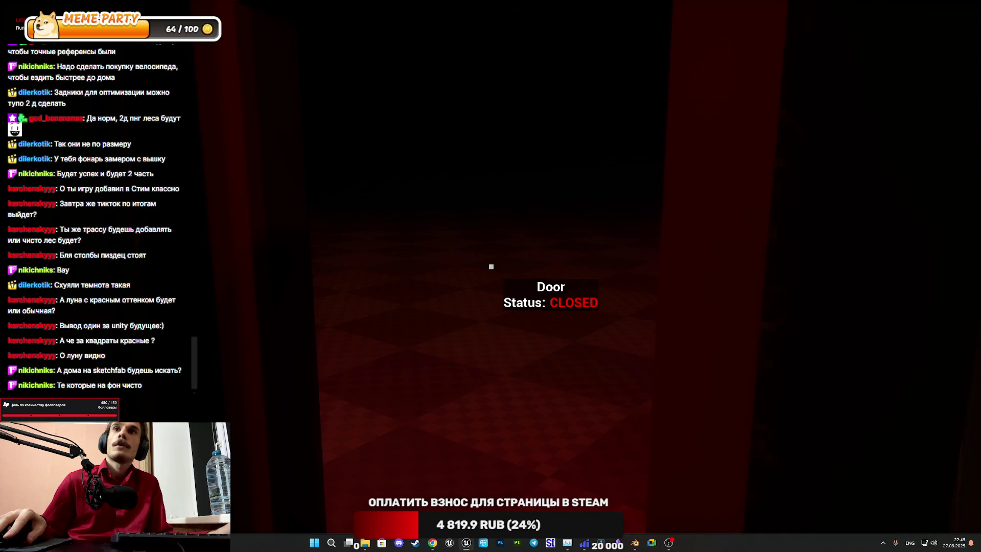
key(e)
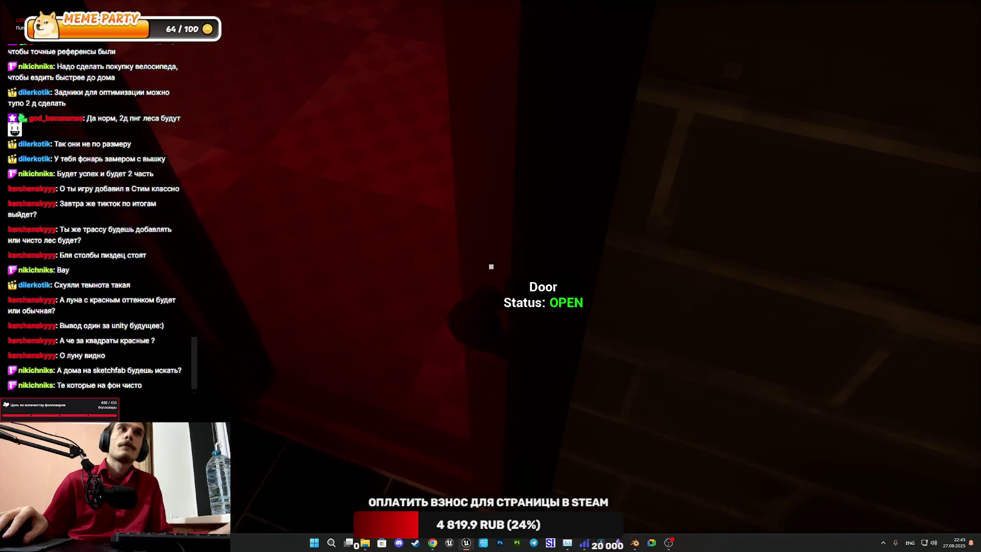
key(w)
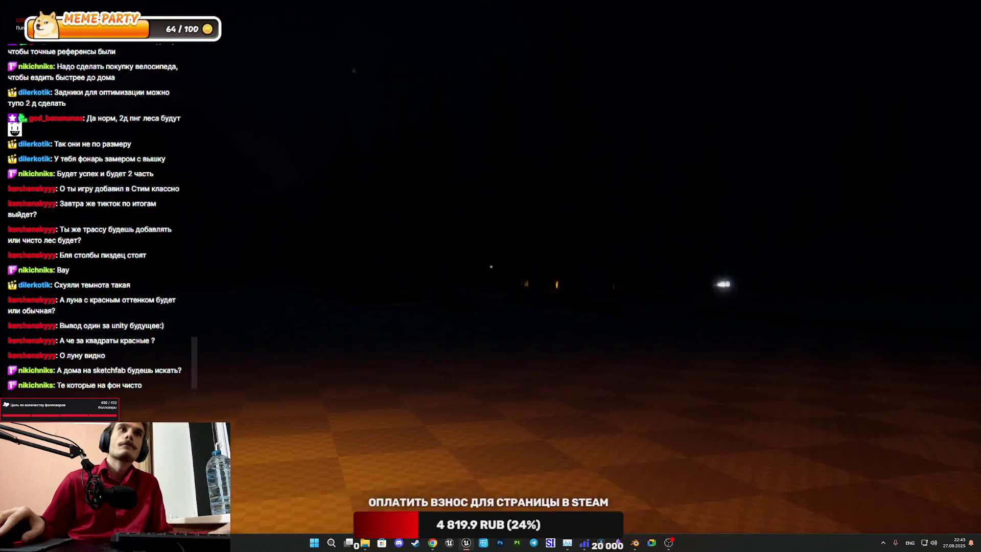
key(Escape)
Step: Leave the fullscreen viewport and fly the camera past the trees toward the red platform
key(F11)
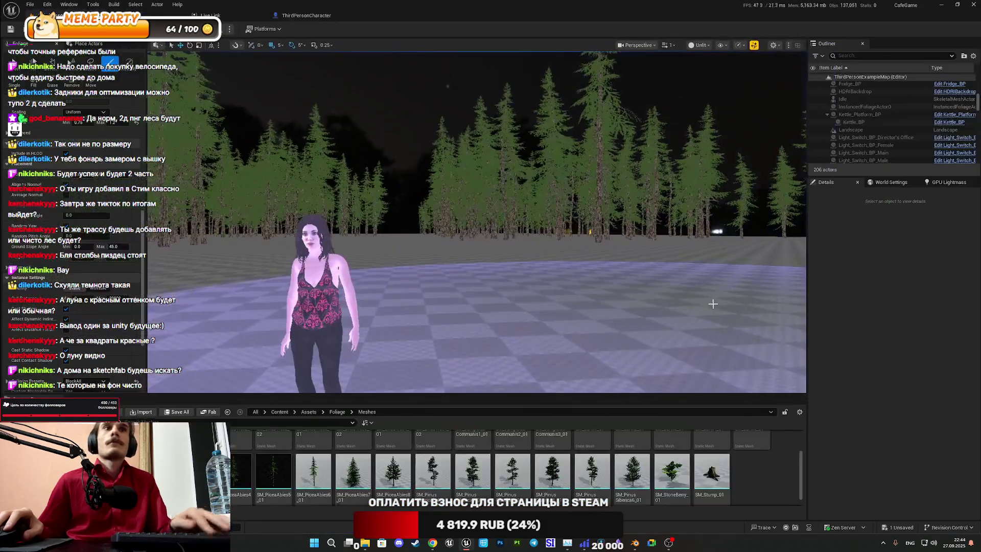
drag(475, 220, 398, 191)
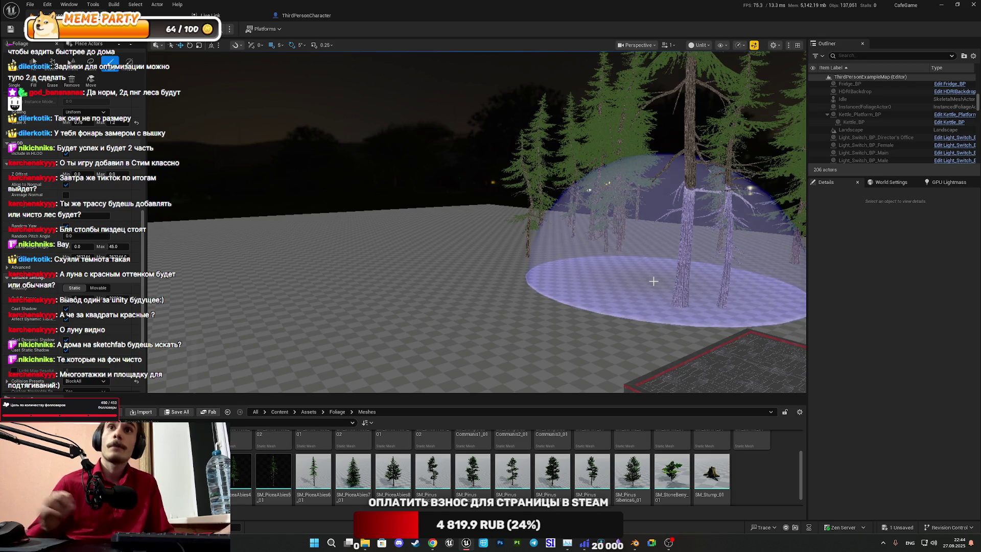
mouse_move(654, 280)
mouse_down()
mouse_move(613, 279)
mouse_move(669, 281)
mouse_move(557, 281)
mouse_move(557, 306)
mouse_move(475, 283)
mouse_move(511, 283)
mouse_move(516, 299)
mouse_move(531, 301)
mouse_up()
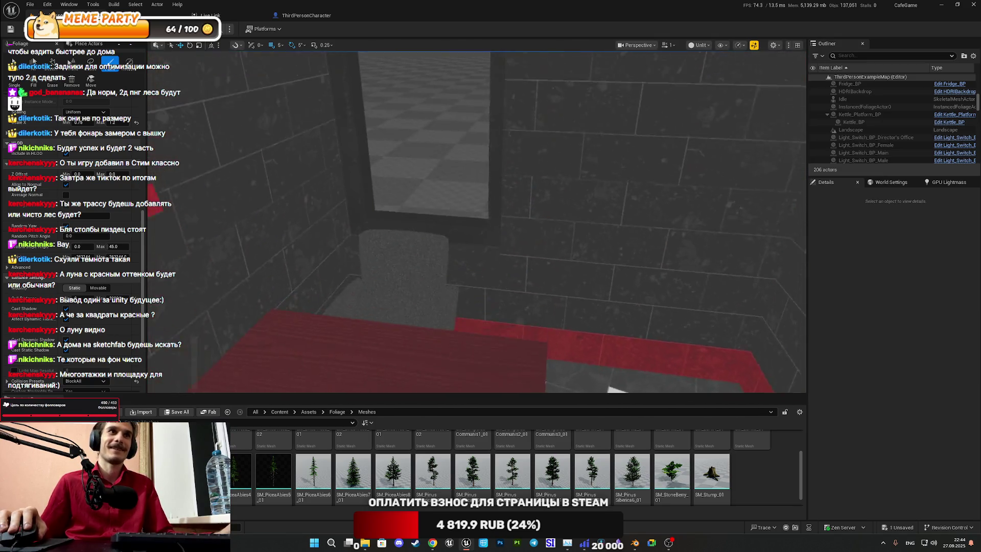
mouse_move(531, 301)
mouse_down()
mouse_move(531, 204)
mouse_move(532, 255)
mouse_up()
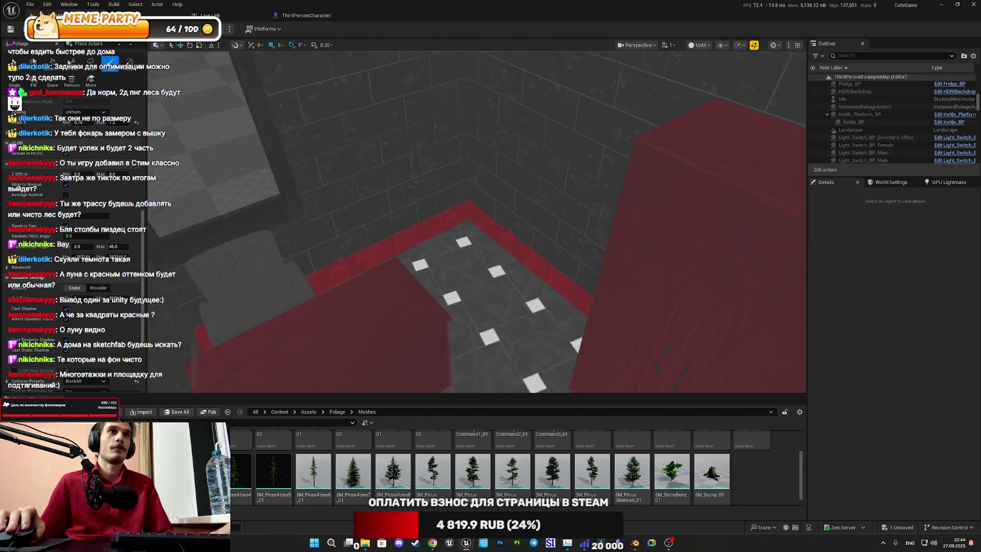
mouse_move(600, 249)
mouse_down()
mouse_move(600, 233)
mouse_move(600, 248)
mouse_up()
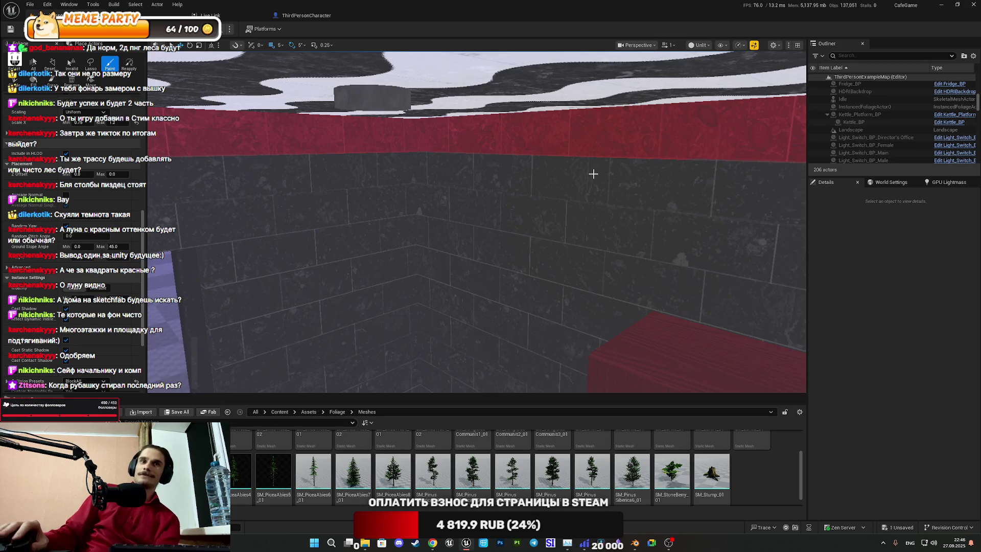
Step: Save the ThirdPersonExampleMap level through Save All and Save Selected
click(176, 412)
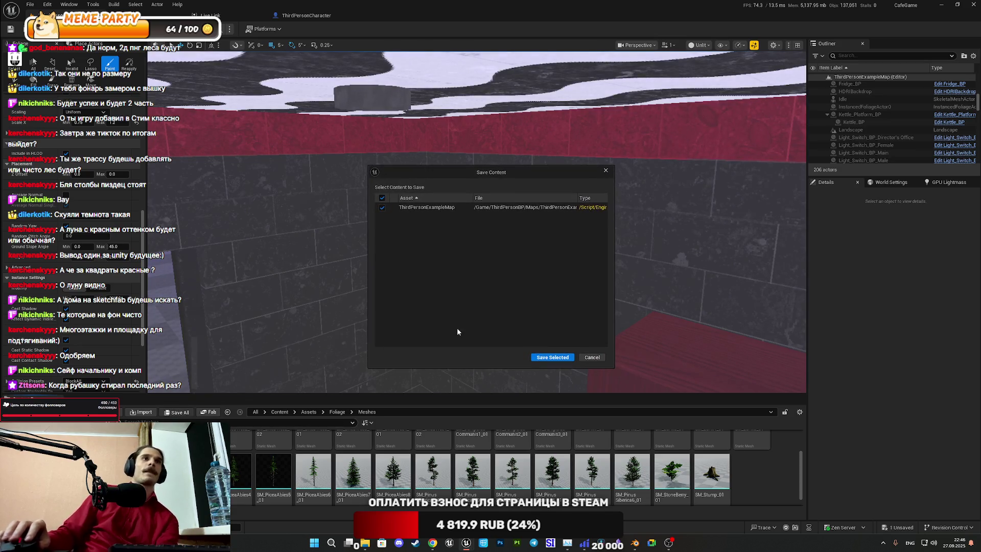
click(552, 357)
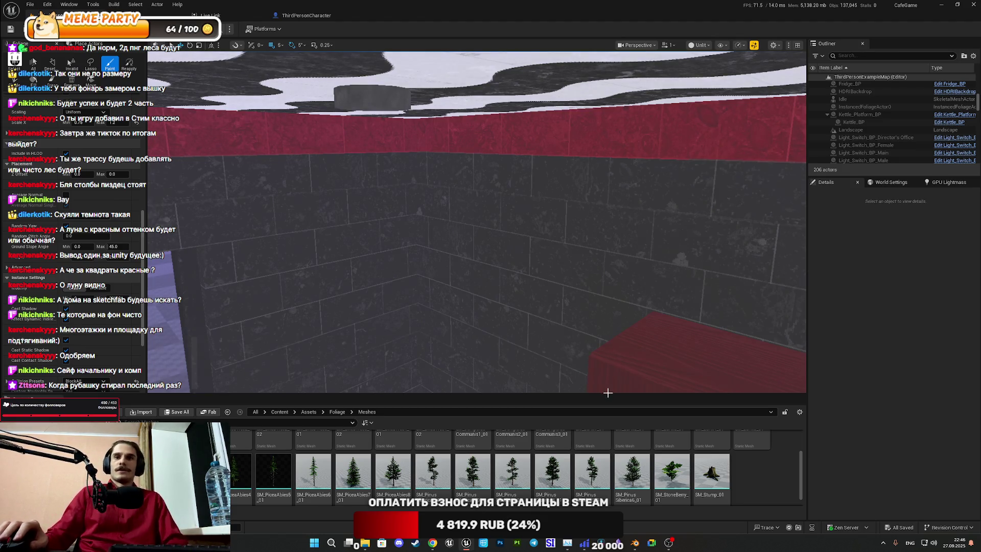
Step: In Chrome's Street View, turn right and step along the park alley to the bench and wall
click(433, 543)
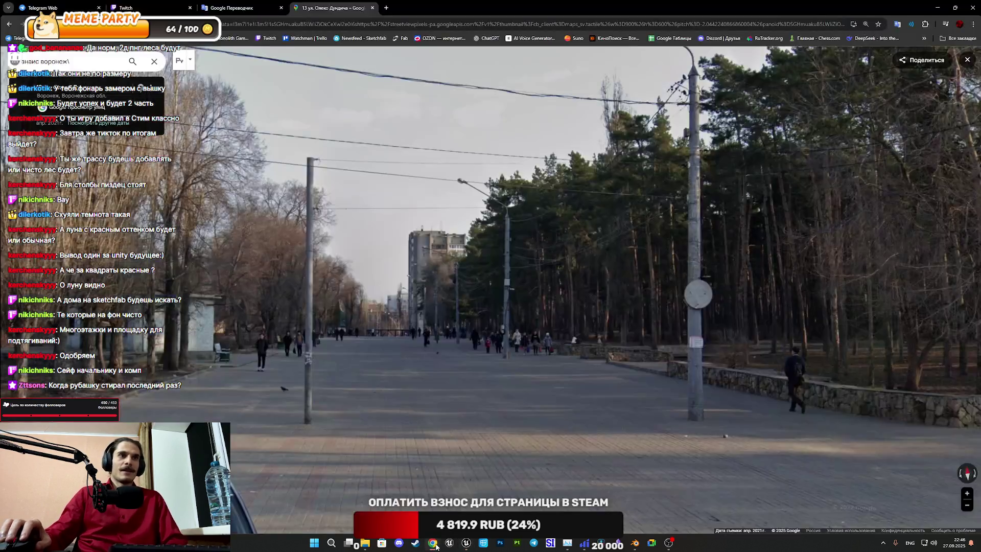
drag(545, 359, 468, 338)
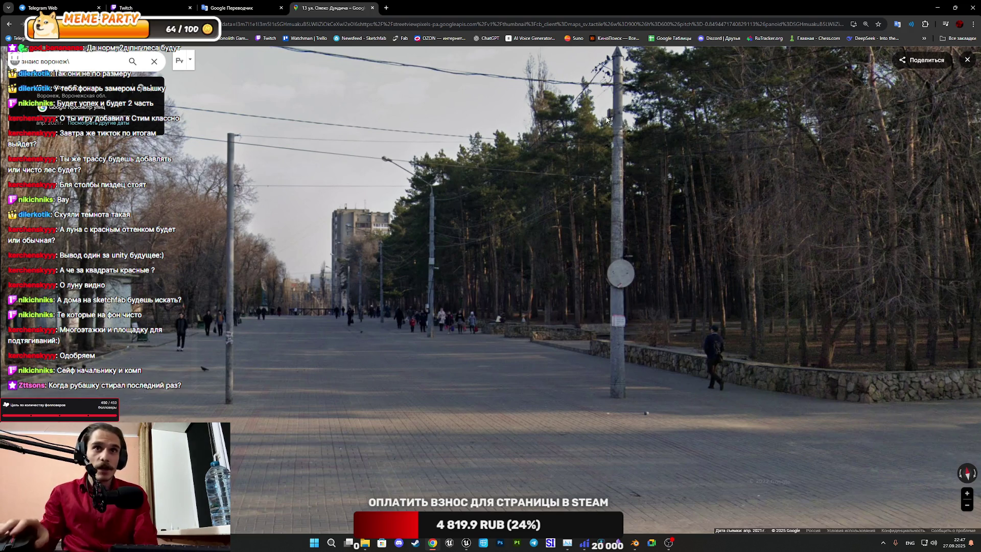
click(516, 133)
click(661, 335)
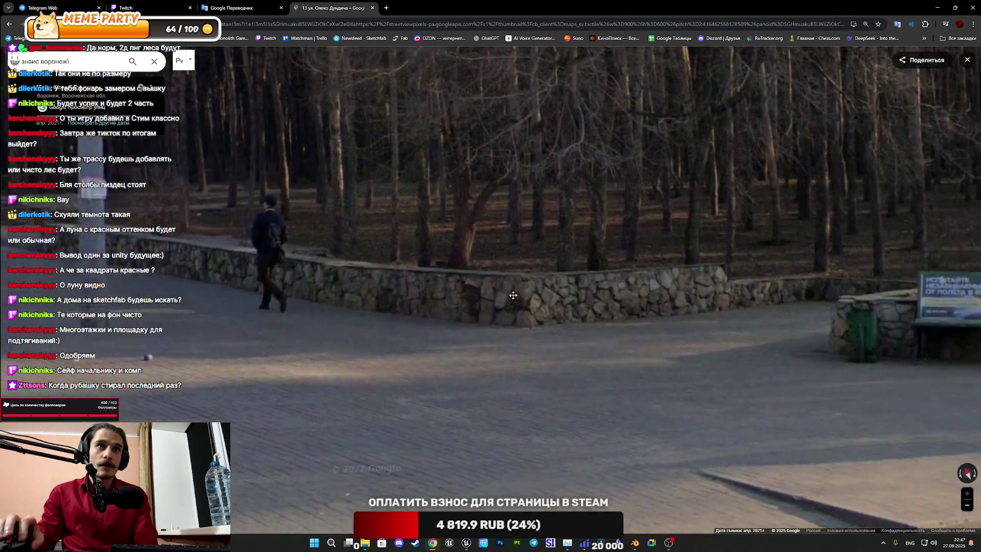
click(449, 296)
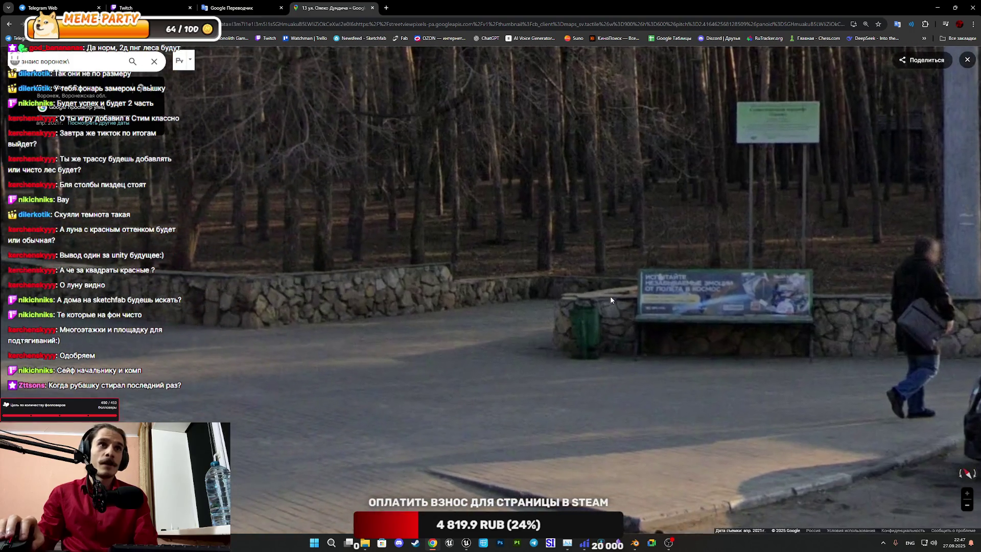